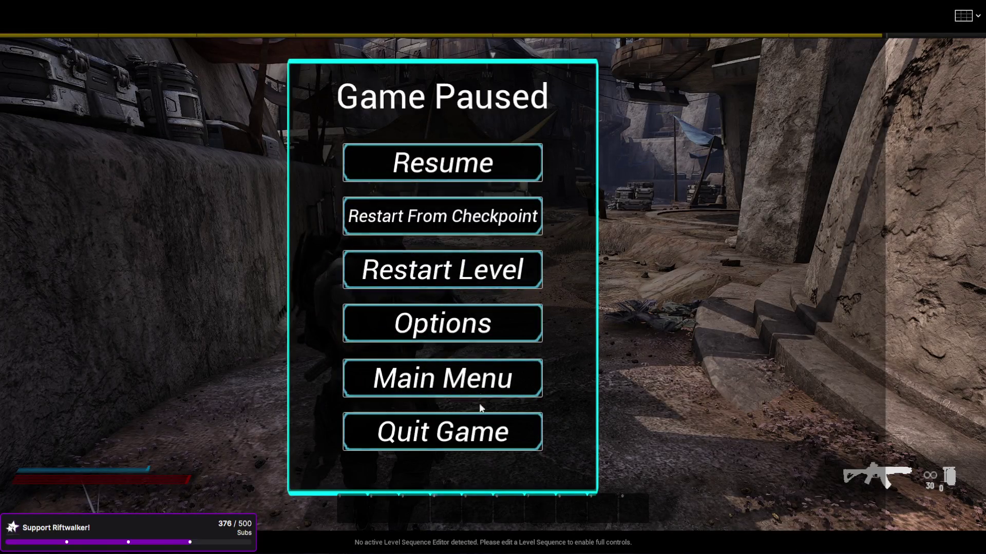
- Resume the paused playtest and swap weapons from the rifle to the shotgun
{"action": "left_click", "coordinate": [443, 172]}
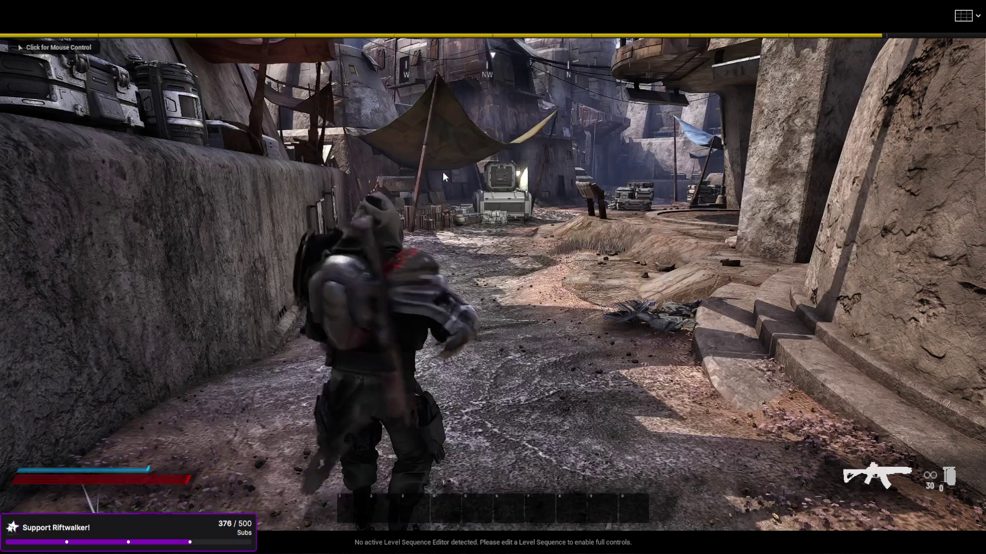
{"action": "key", "text": "Escape"}
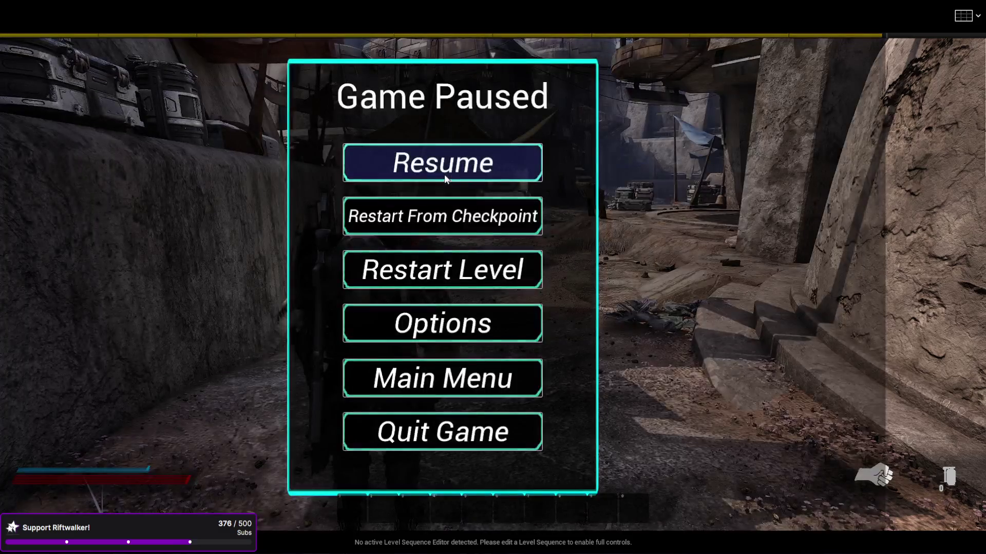
{"action": "left_click", "coordinate": [445, 174]}
{"action": "key", "text": "1"}
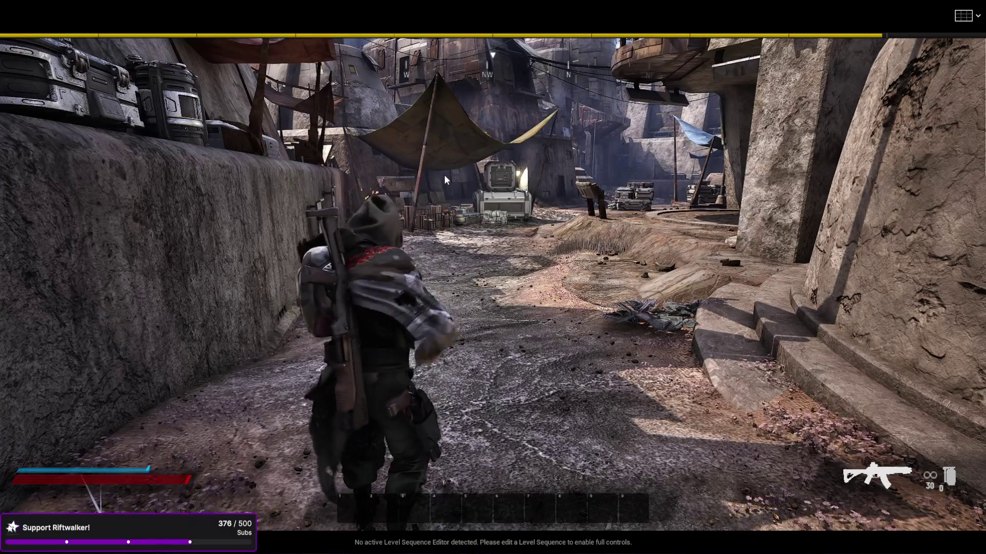
{"action": "key", "text": "2"}
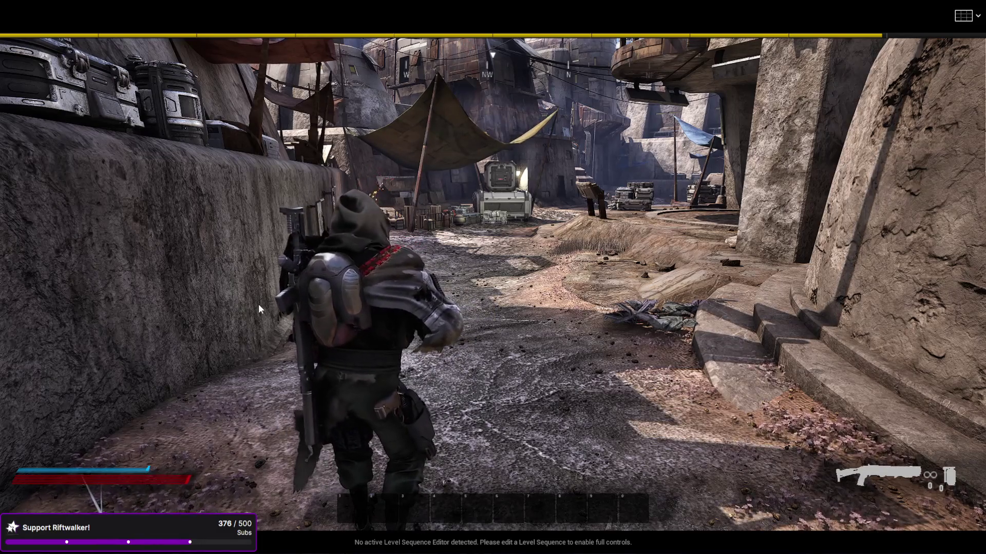
- Run the character through the desert market alley, then end the play session
{"action": "left_click", "coordinate": [119, 384]}
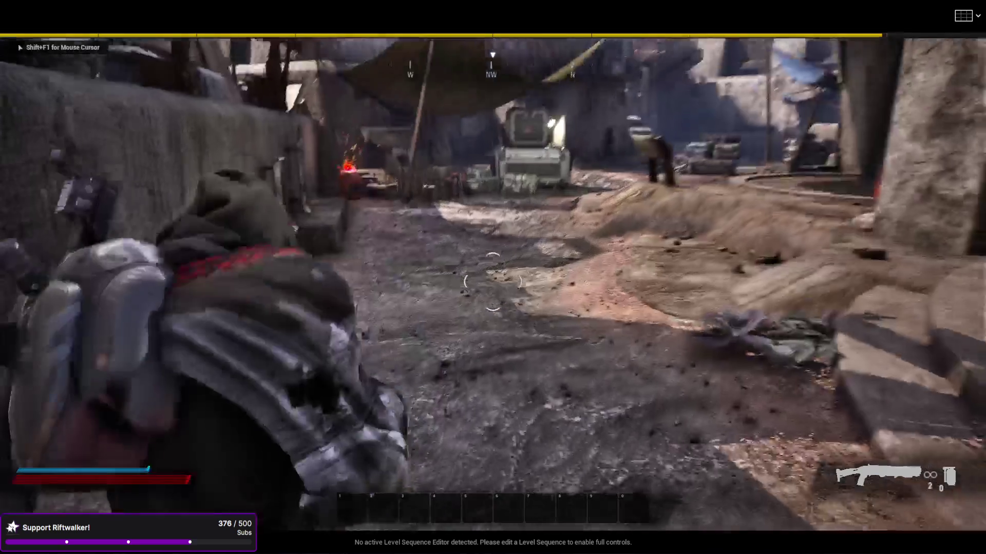
{"action": "key", "text": "w"}
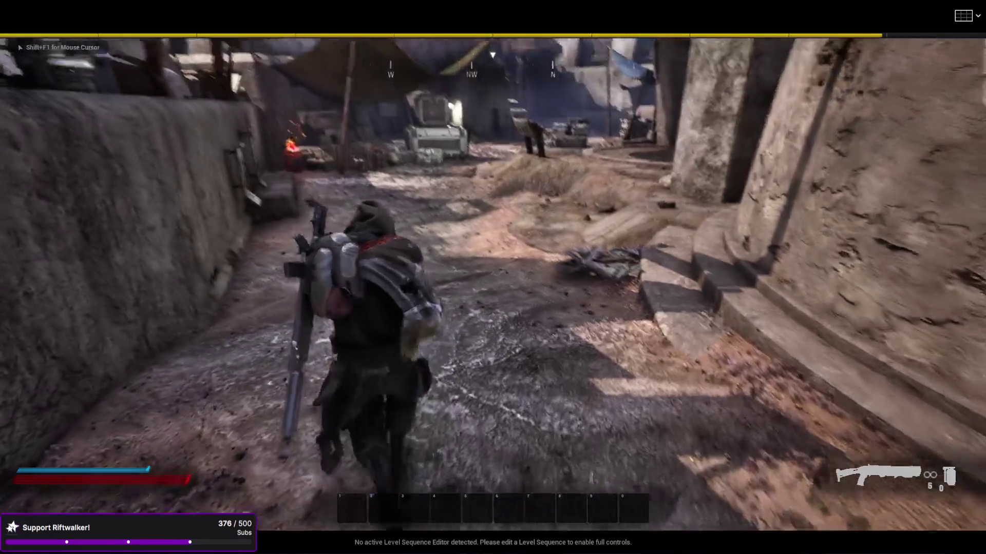
{"action": "key", "text": "w"}
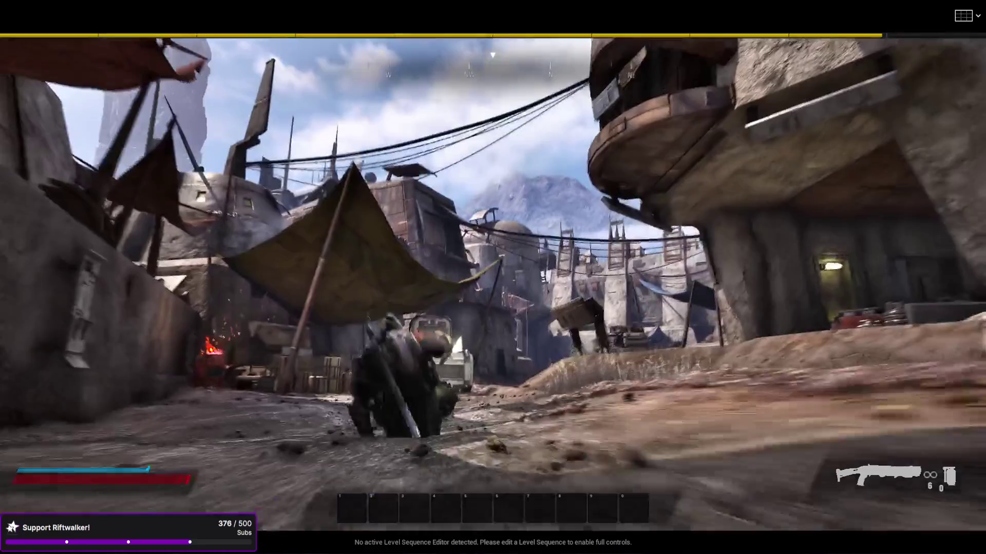
{"action": "key", "text": "w"}
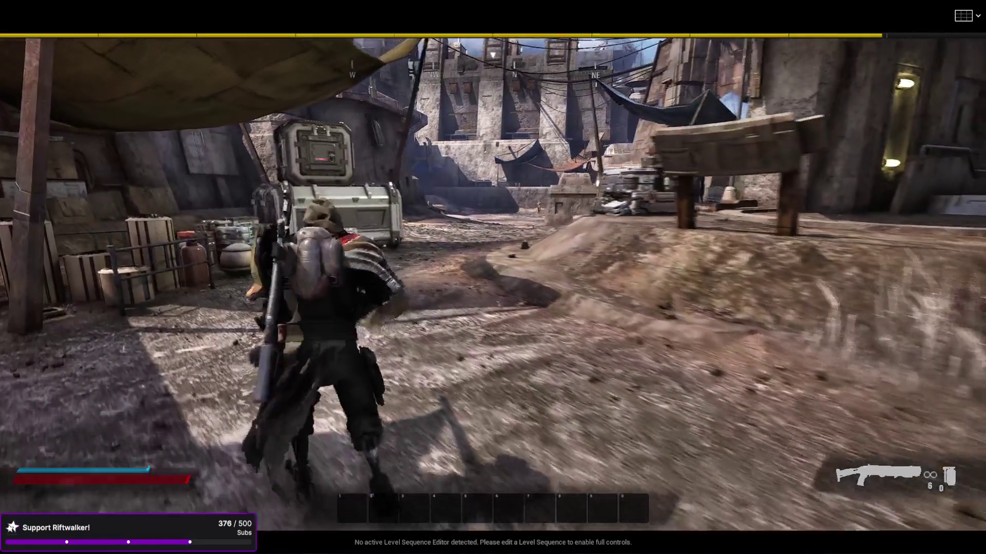
{"action": "key", "text": "Escape"}
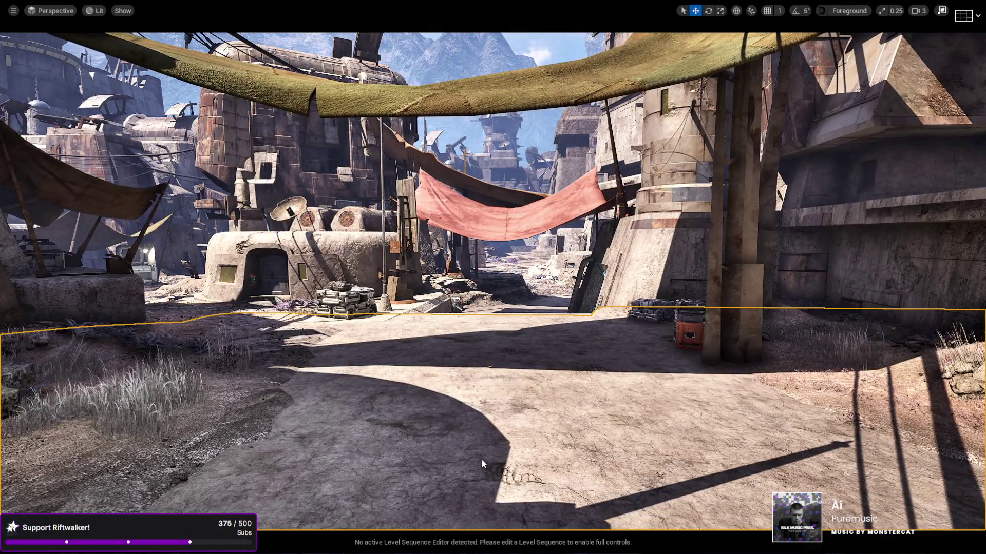
- Playtest a run from the town square through the alley into the canyon, then stop and exit immersive mode
{"action": "key", "text": "alt+p"}
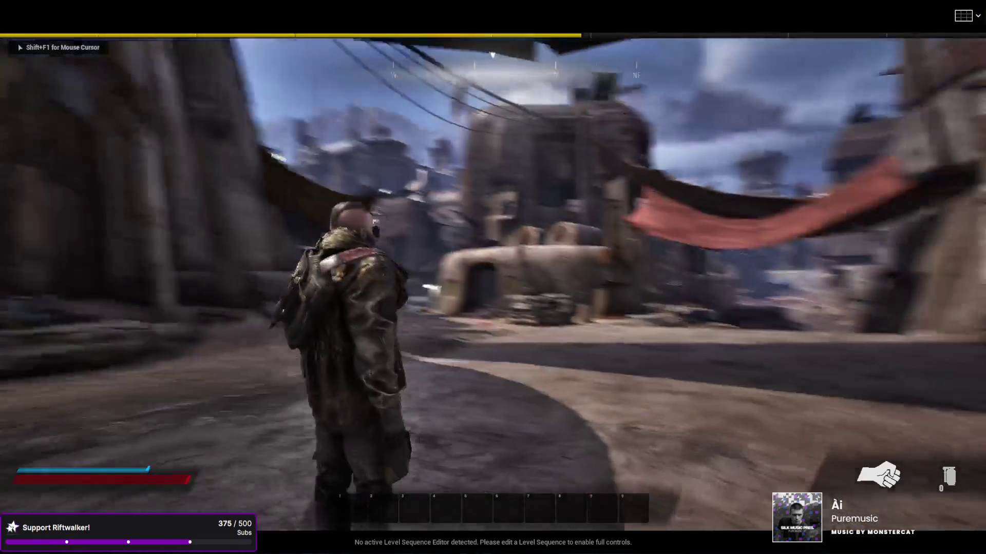
{"action": "key", "text": "w"}
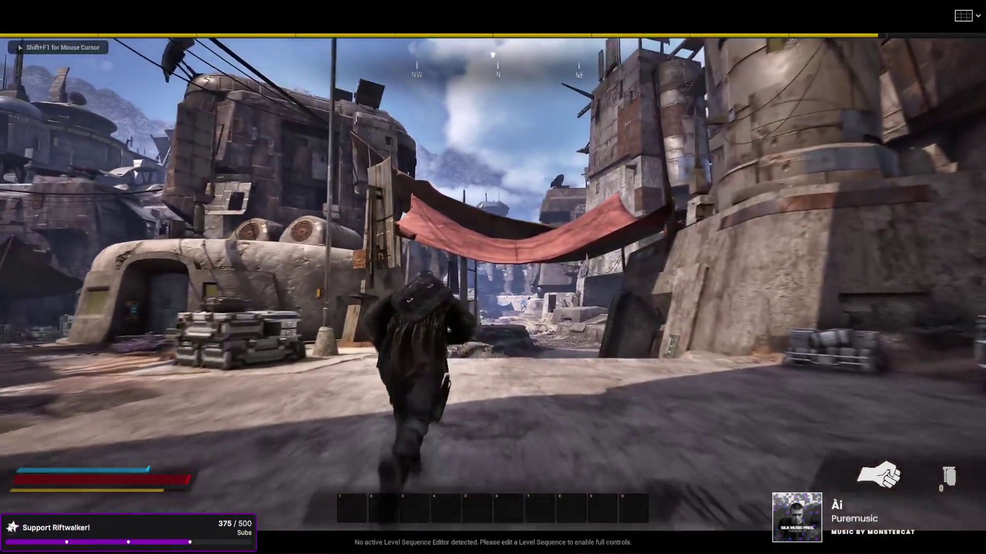
{"action": "key", "text": "w"}
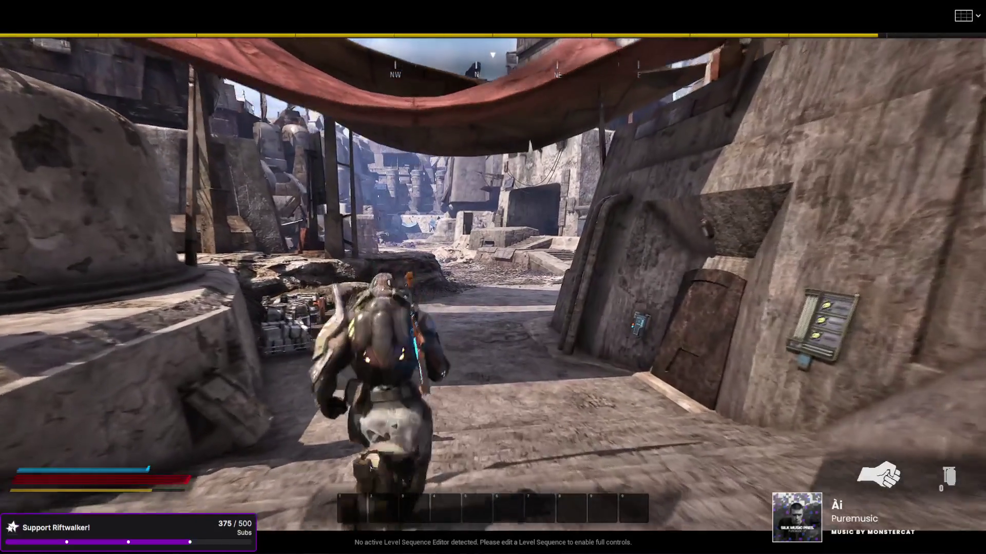
{"action": "key", "text": "w"}
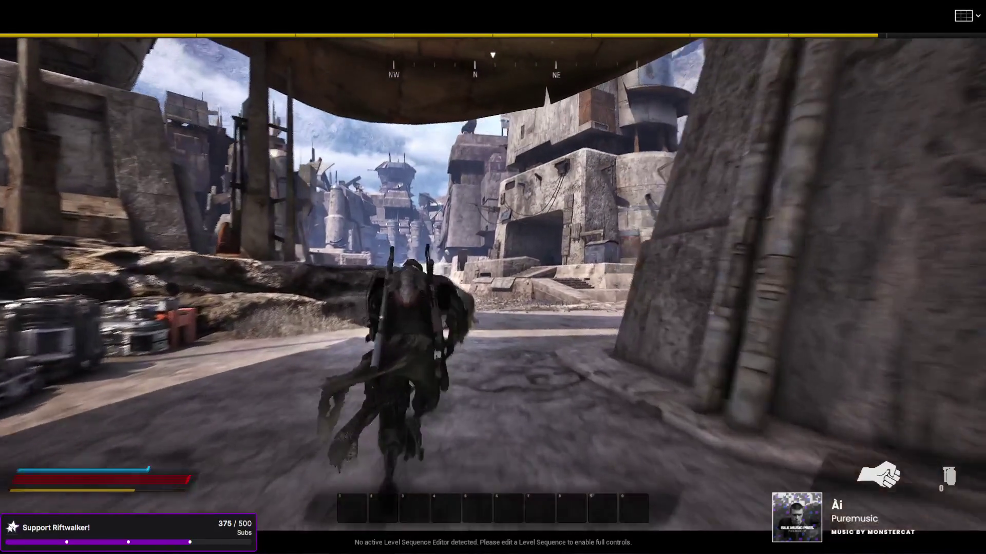
{"action": "key", "text": "w"}
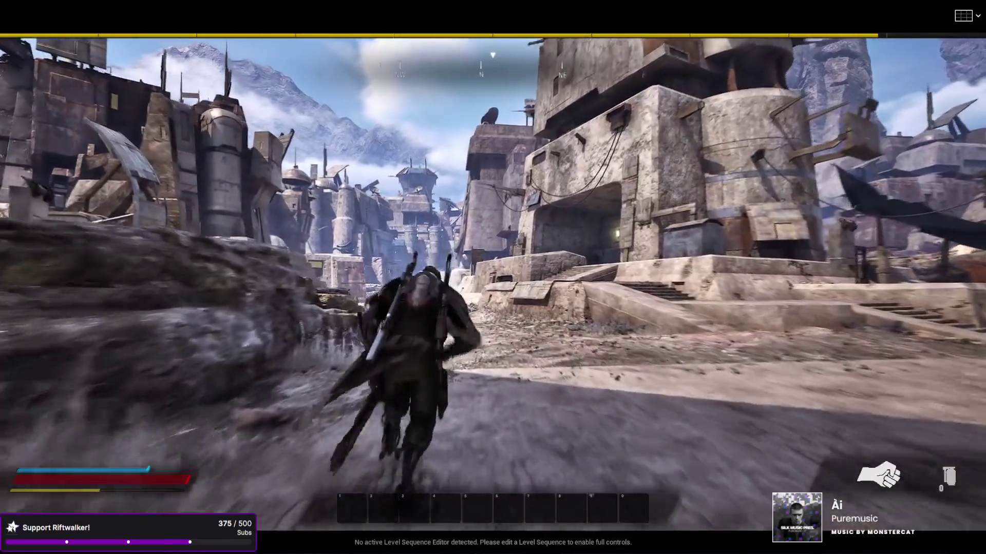
{"action": "key", "text": "w"}
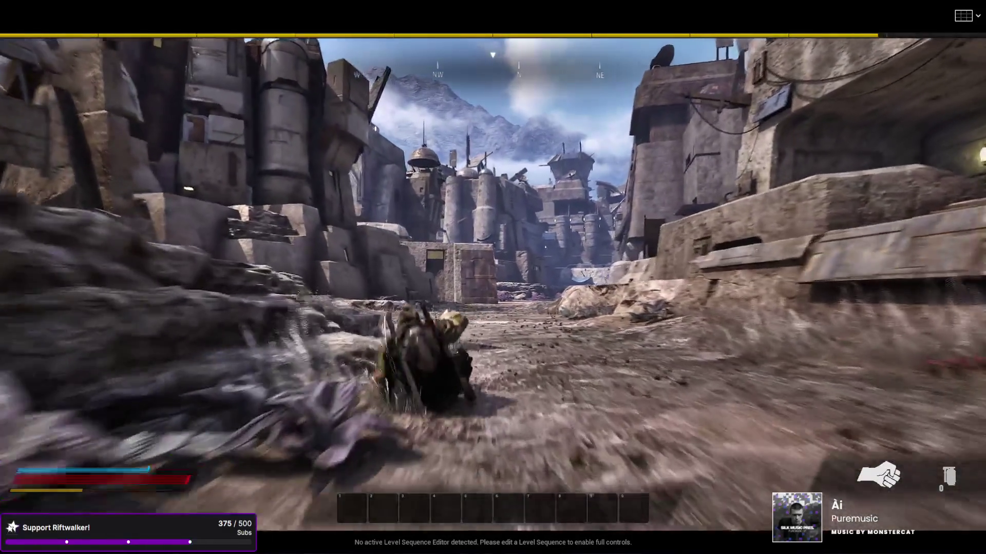
{"action": "key", "text": "w"}
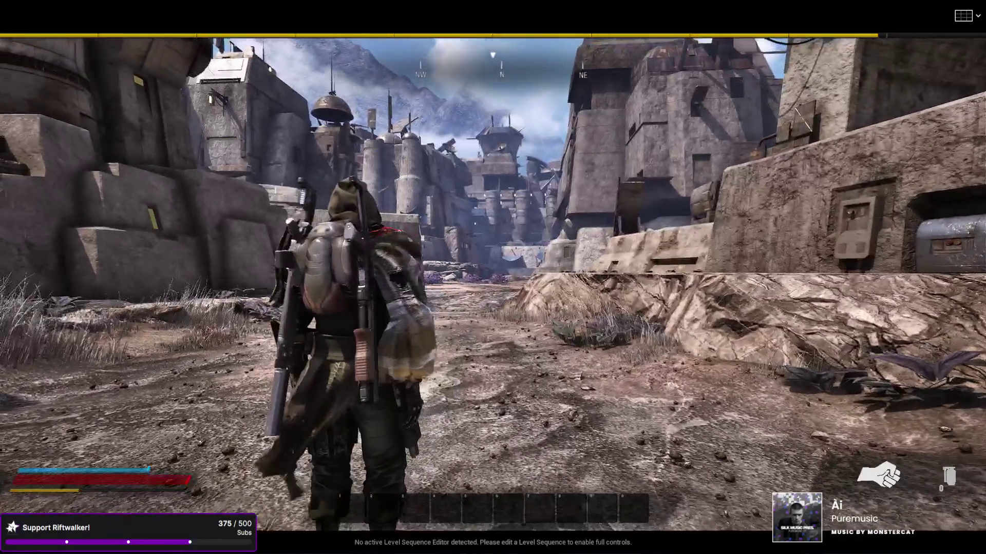
{"action": "key", "text": "Escape"}
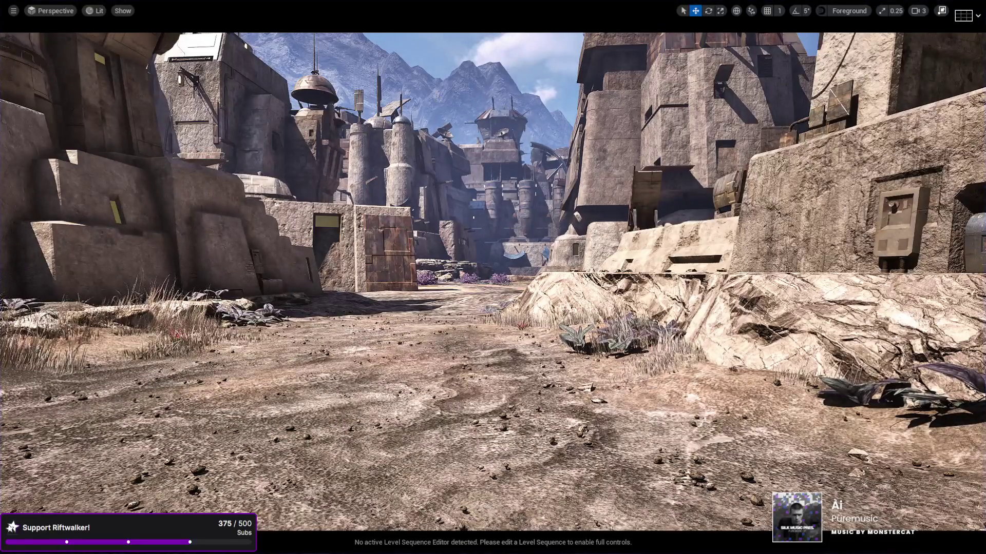
{"action": "key", "text": "F11"}
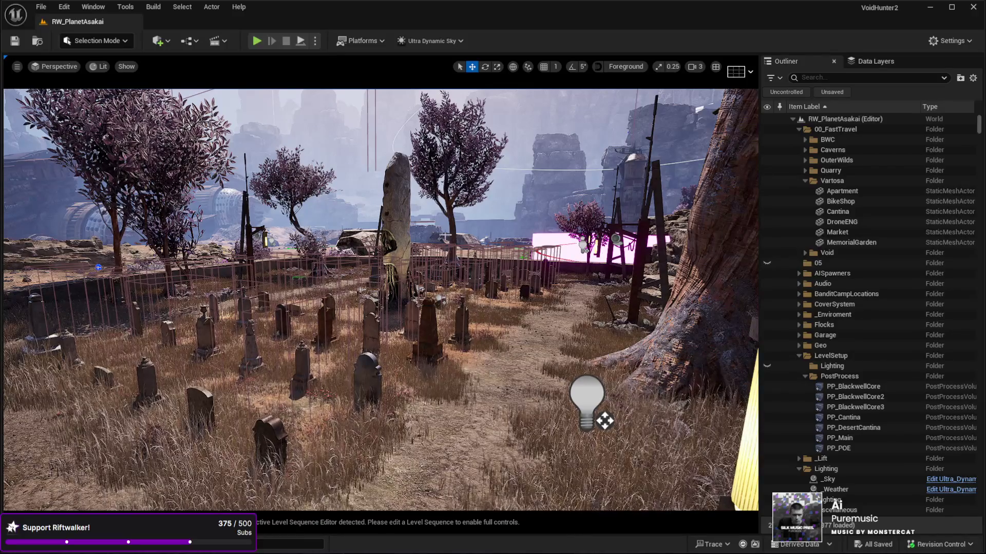
- Move the viewport closer along the graveyard path, then launch Play-In-Editor from there
{"action": "key", "text": "f"}
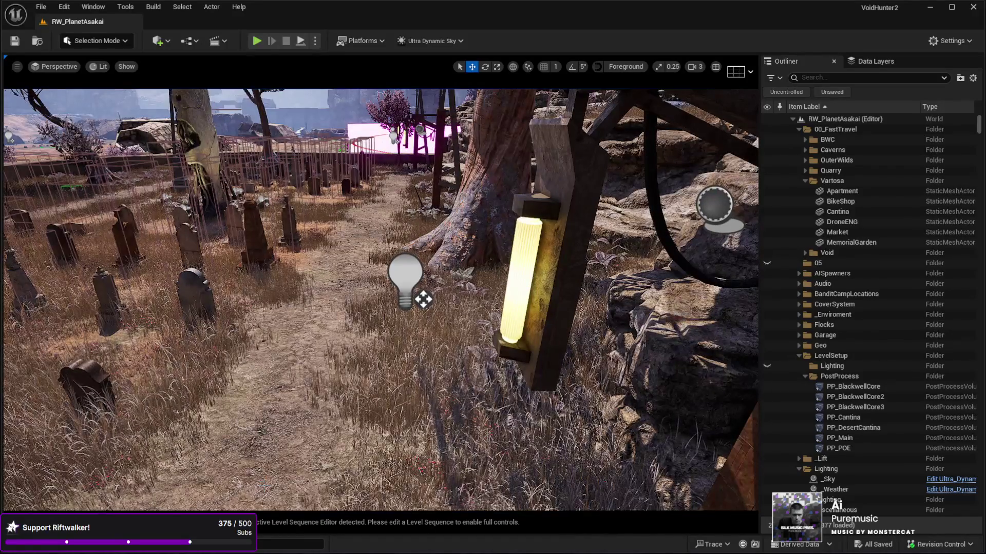
{"action": "left_click", "coordinate": [301, 383]}
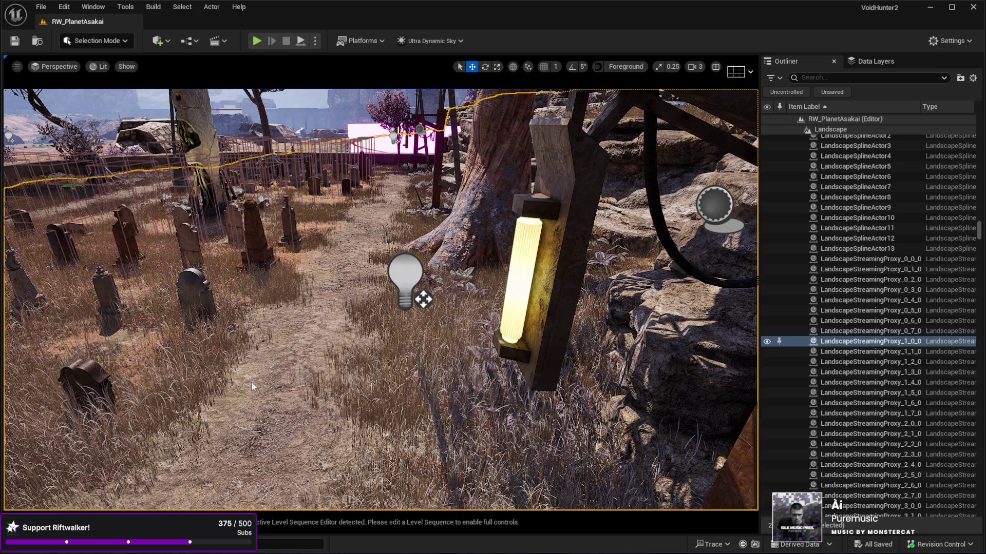
{"action": "key", "text": "alt+p"}
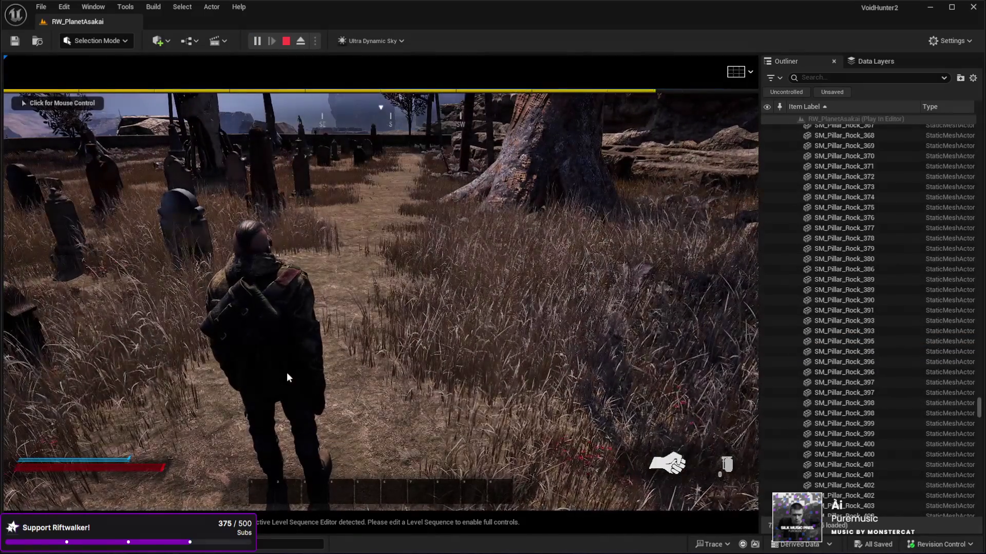
- Walk the character along the graveyard path to read tombstone epitaphs like 'Please water the plants.'
{"action": "left_click", "coordinate": [287, 373]}
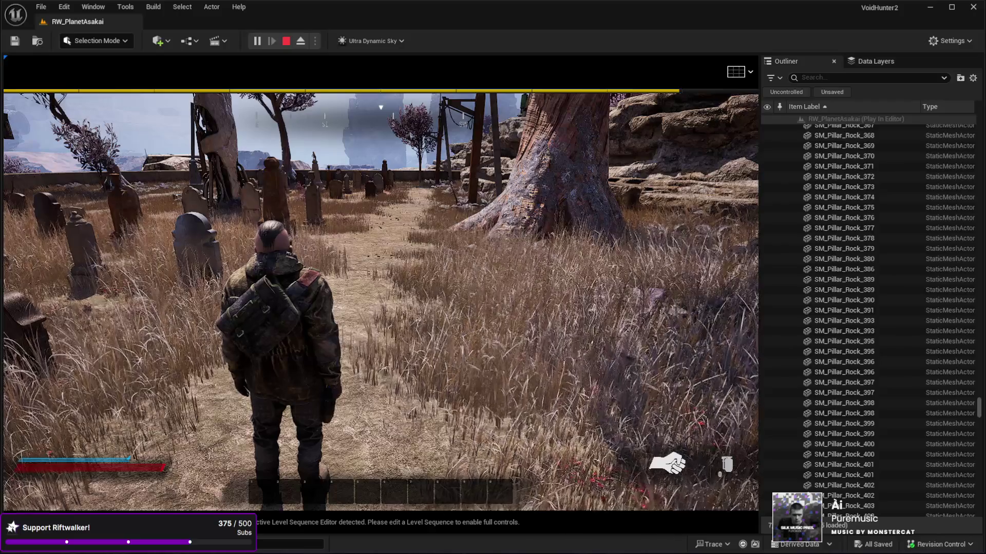
{"action": "key", "text": "w"}
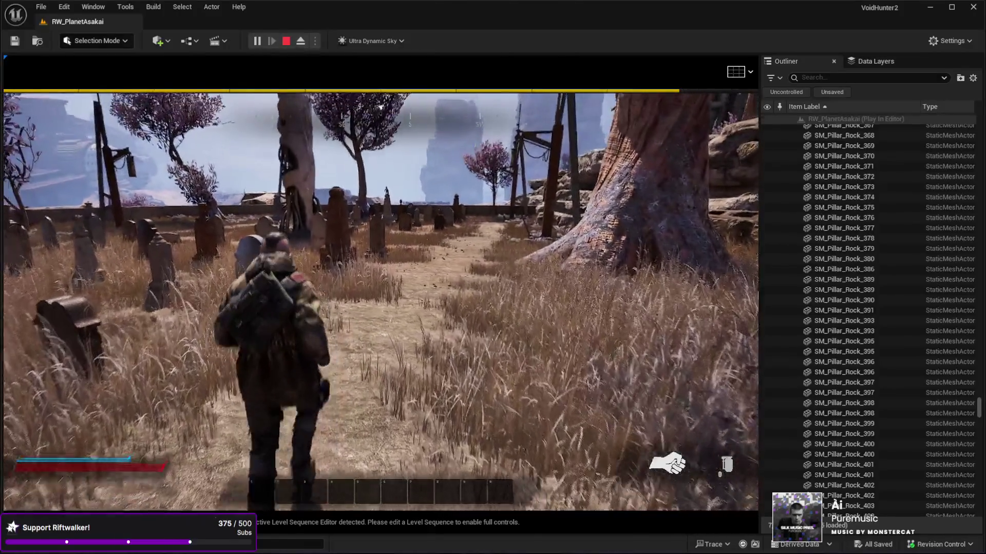
{"action": "key", "text": "w"}
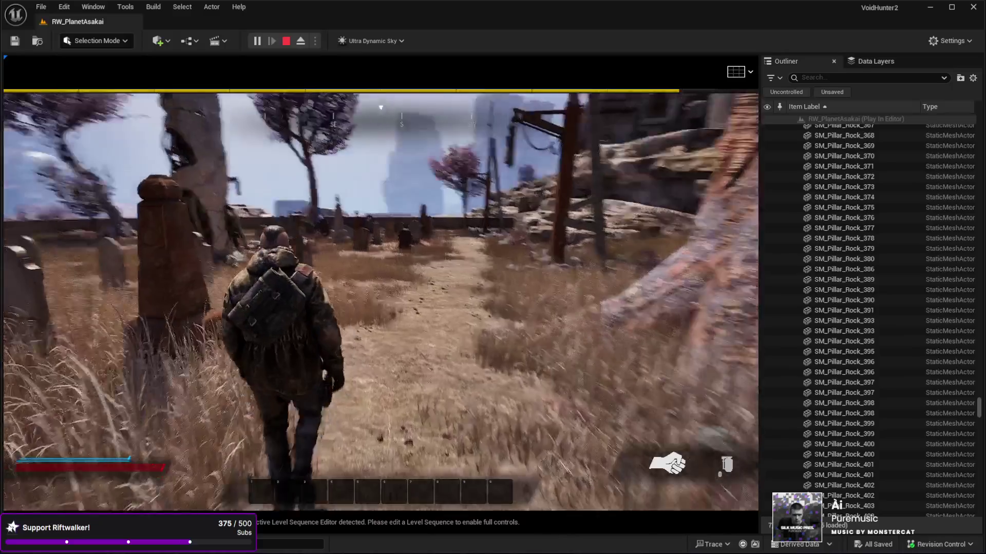
{"action": "key", "text": "w"}
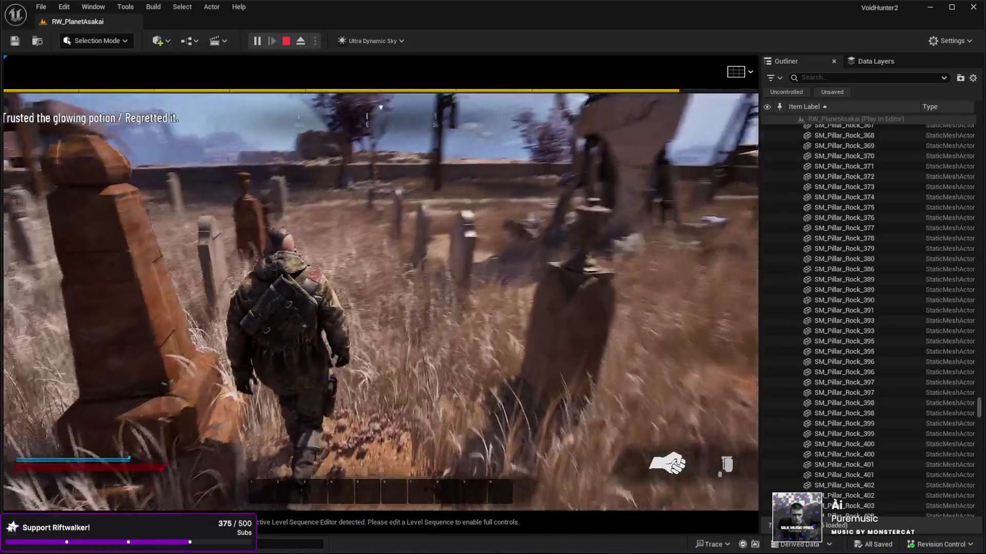
{"action": "key", "text": "w"}
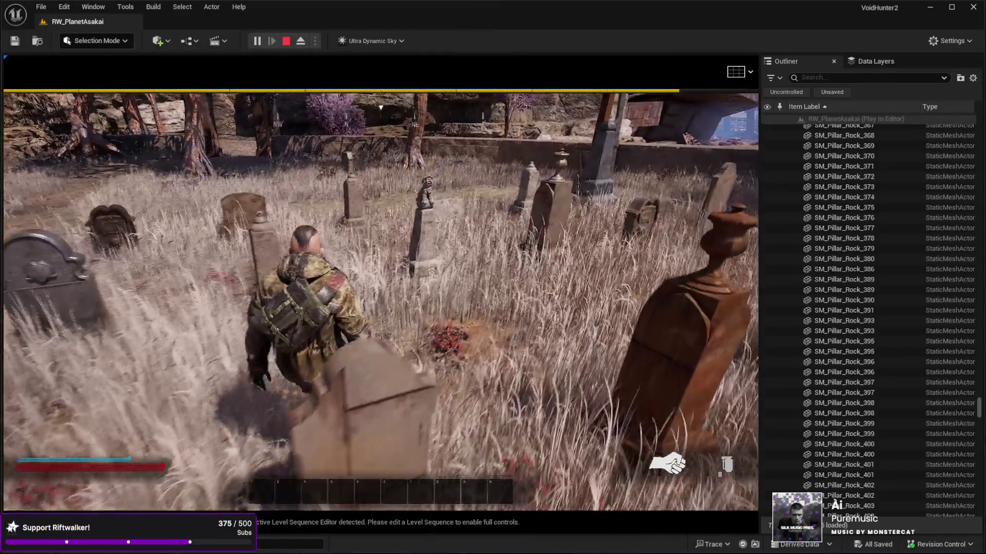
{"action": "key", "text": "w"}
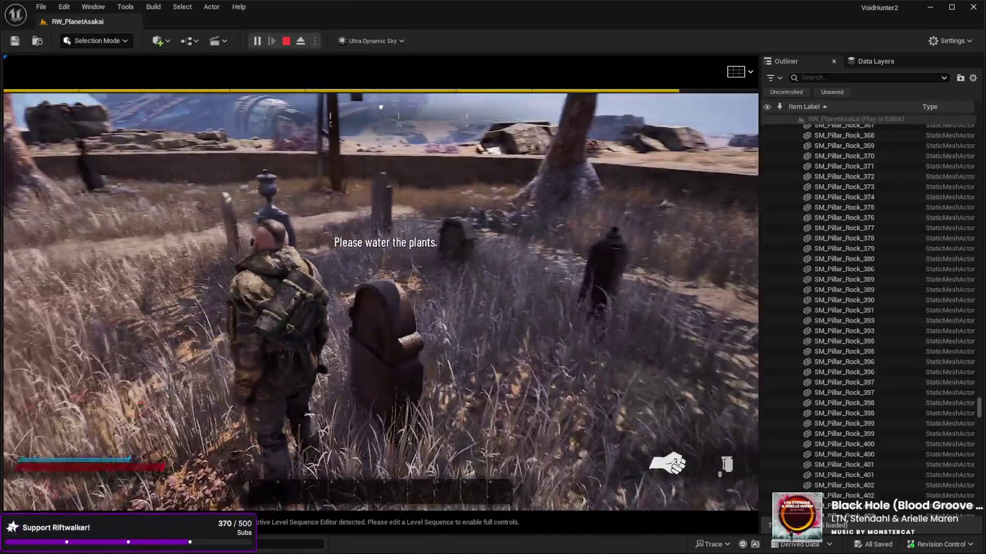
- Run between the gravestones along the graveyard path, then stop Play-In-Editor
{"action": "key", "text": "w"}
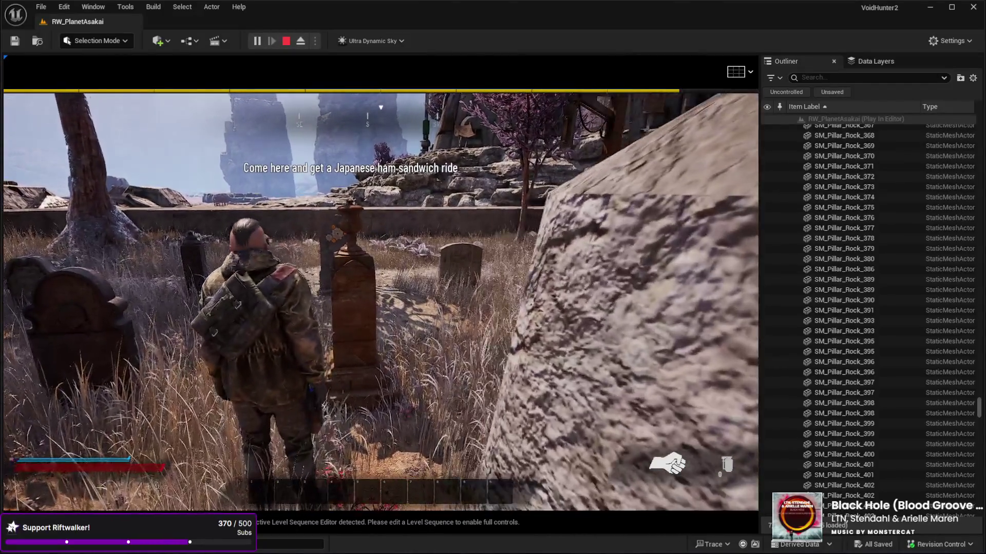
{"action": "key", "text": "w"}
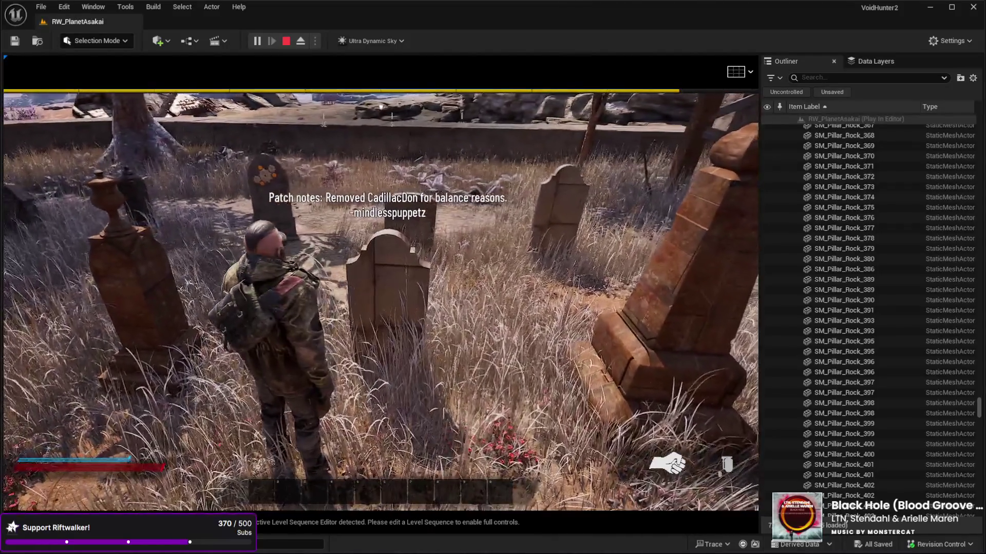
{"action": "key", "text": "w"}
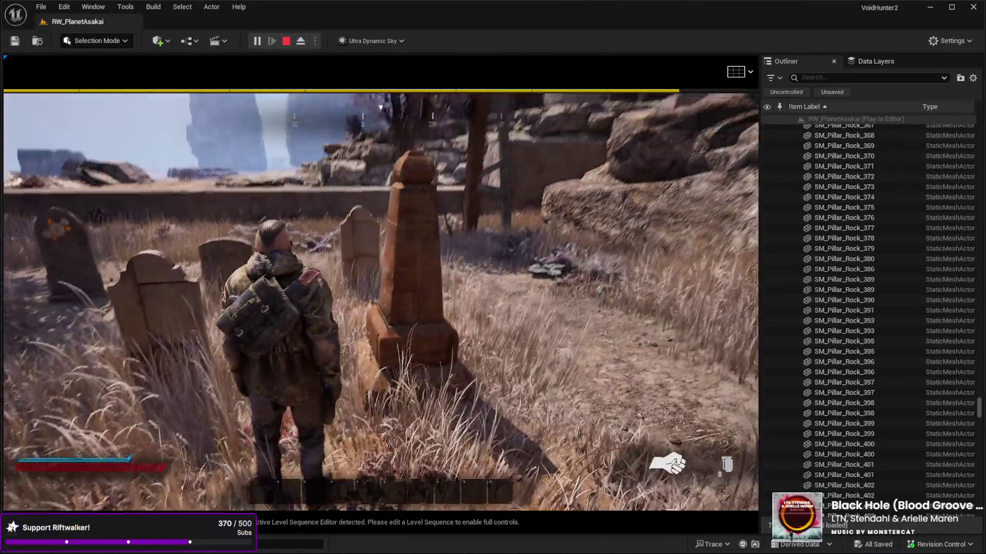
{"action": "key", "text": "w"}
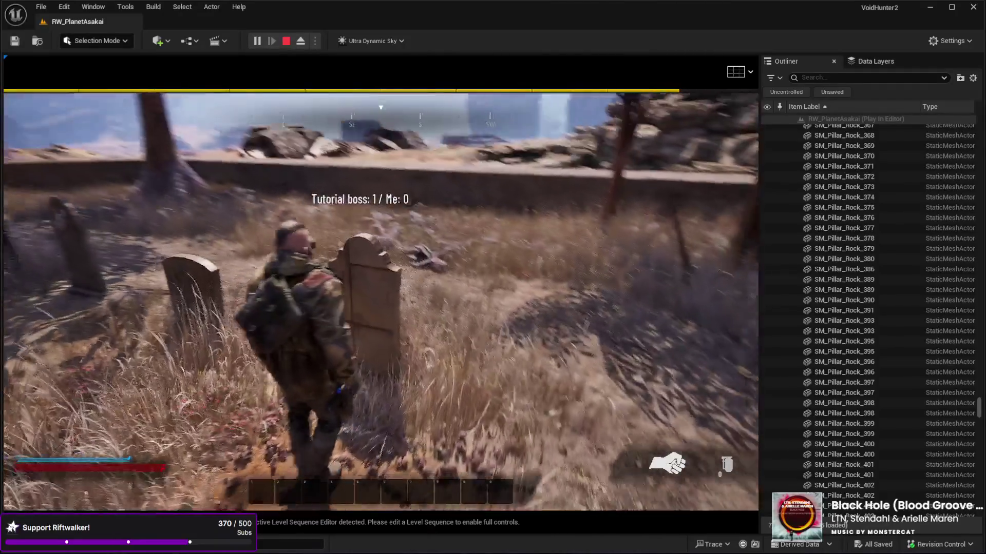
{"action": "key", "text": "w"}
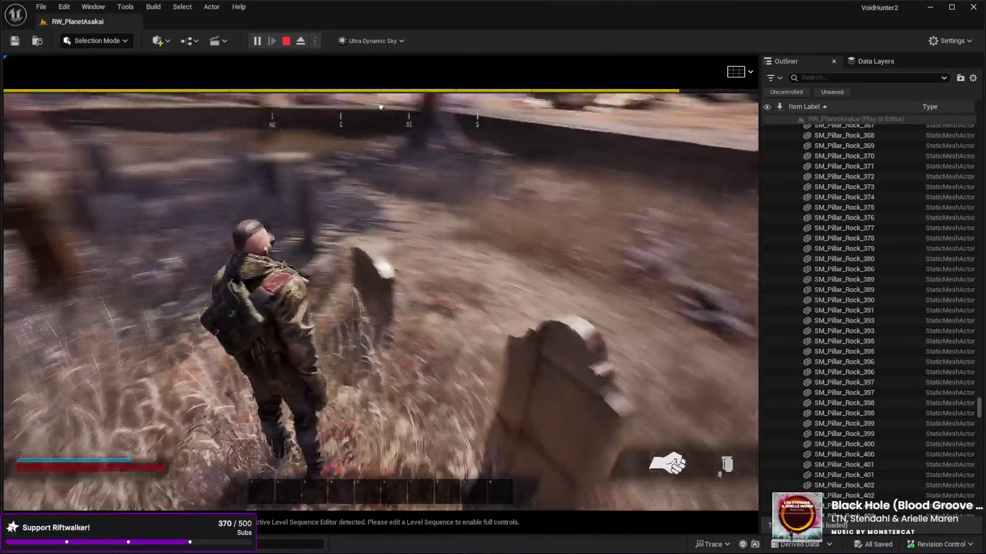
{"action": "key", "text": "w"}
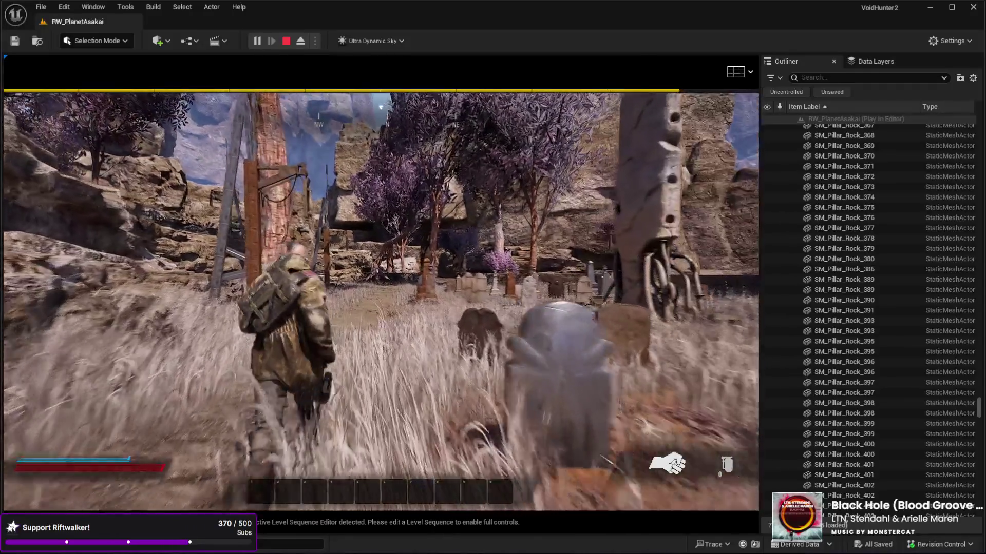
{"action": "key", "text": "w"}
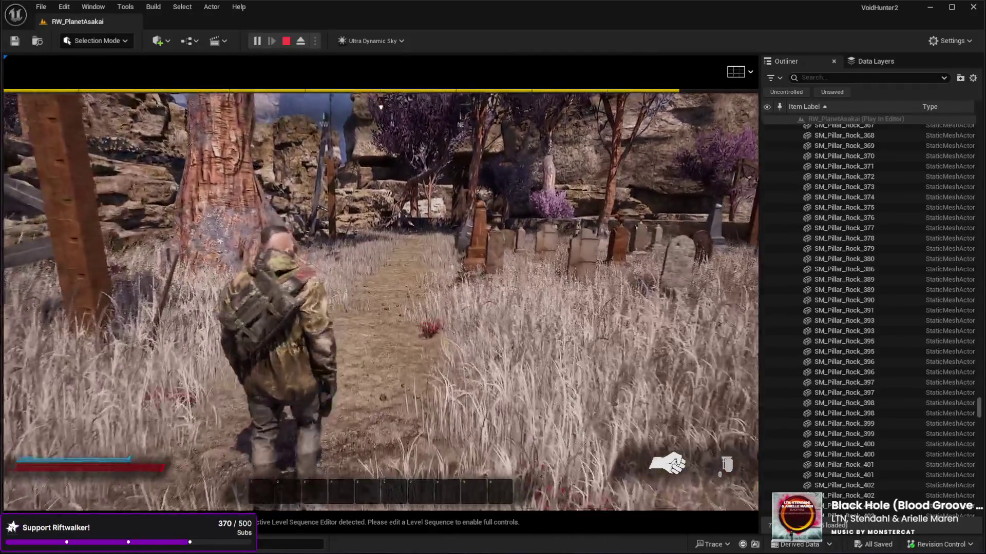
{"action": "key", "text": "Escape"}
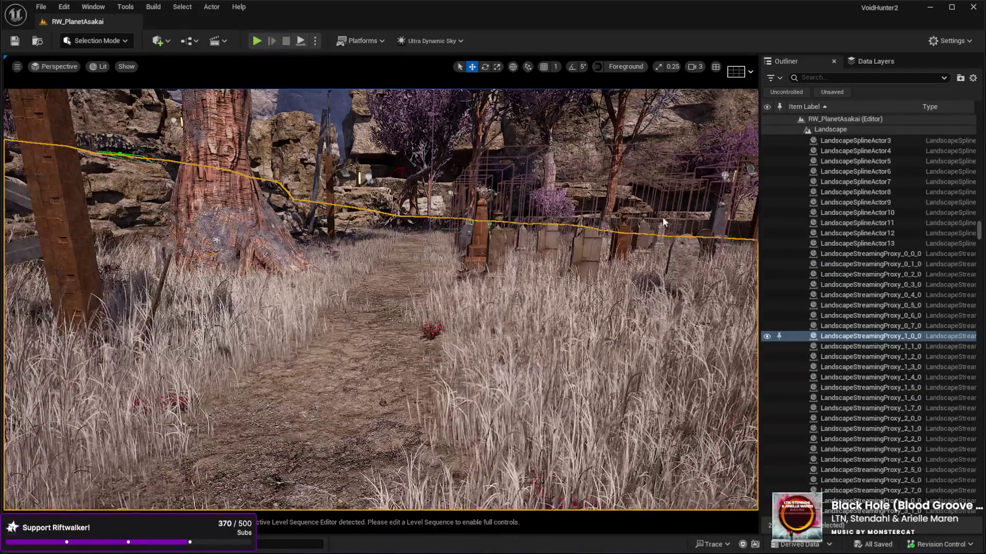
- Fly the editor camera toward the gravestones beside the low stone wall
{"action": "scroll", "coordinate": [662, 216], "scroll_direction": "down", "scroll_amount": 5}
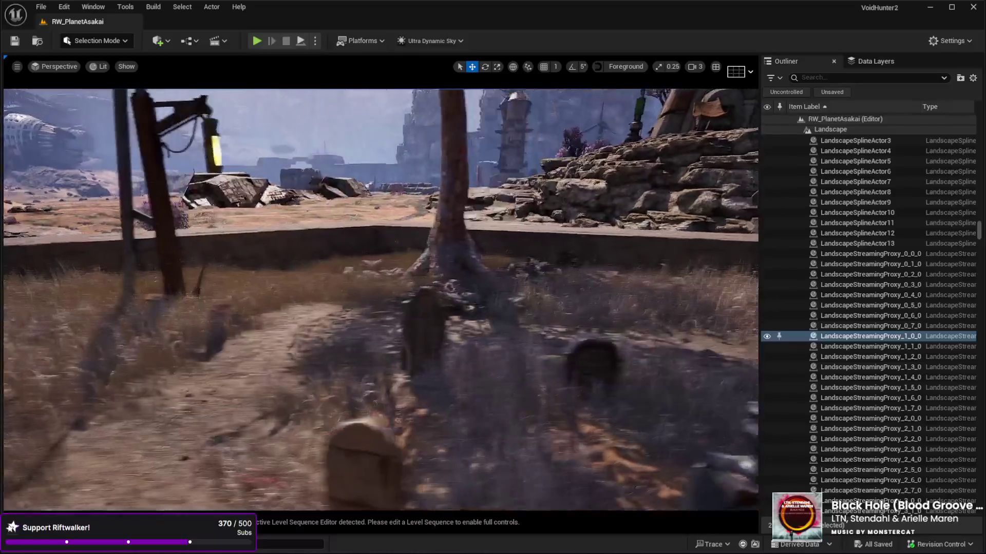
- Select BP_GraveStone18, the wooden gravestone in front of the tree
{"action": "left_click", "coordinate": [420, 345]}
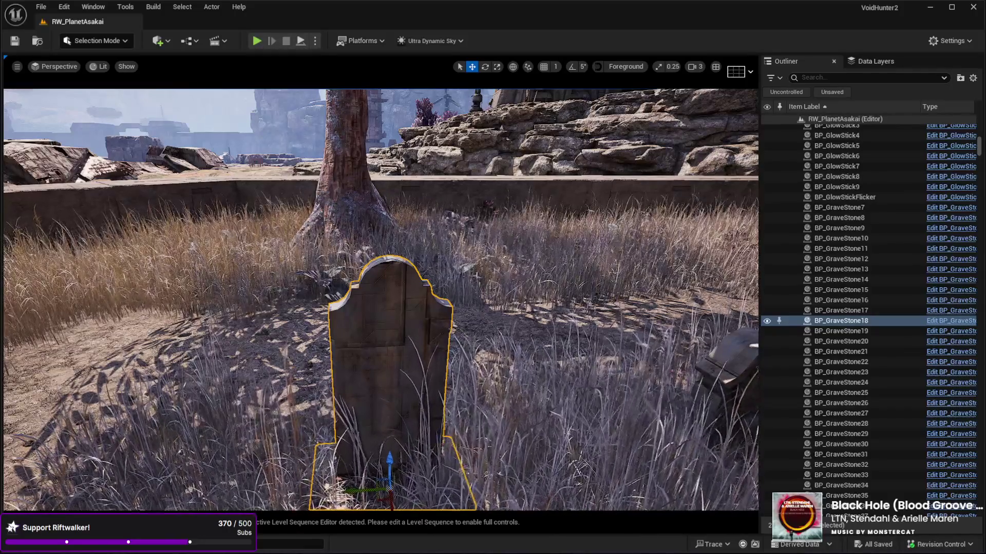
- Fly the camera back over the graveyard toward the canyon cliffs and rock spires
{"action": "mouse_move", "coordinate": [424, 316]}
{"action": "left_mouse_down"}
{"action": "mouse_move", "coordinate": [488, 221]}
{"action": "mouse_move", "coordinate": [436, 224]}
{"action": "left_mouse_up"}
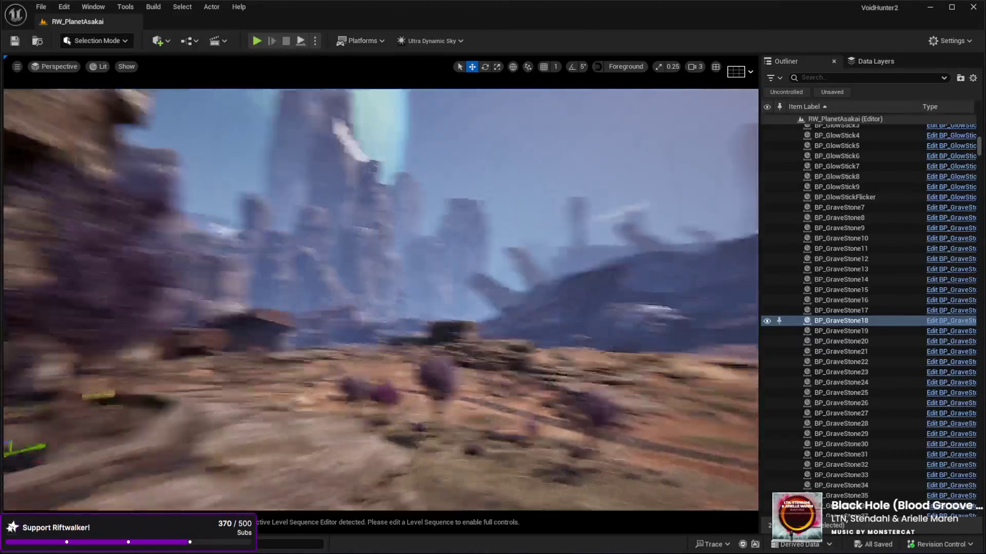